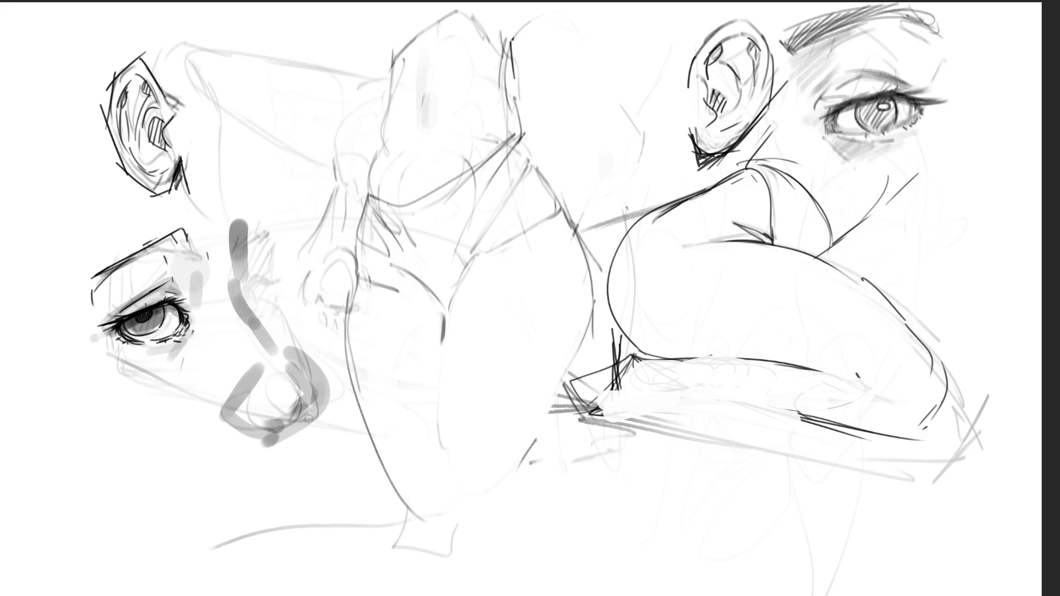
- Erase the rough strokes under the right figure's arm and ink a doubled dark shoulder line
mouse_move(621, 411)
mouse_down()
mouse_move(639, 437)
mouse_move(686, 426)
mouse_move(801, 441)
mouse_up()
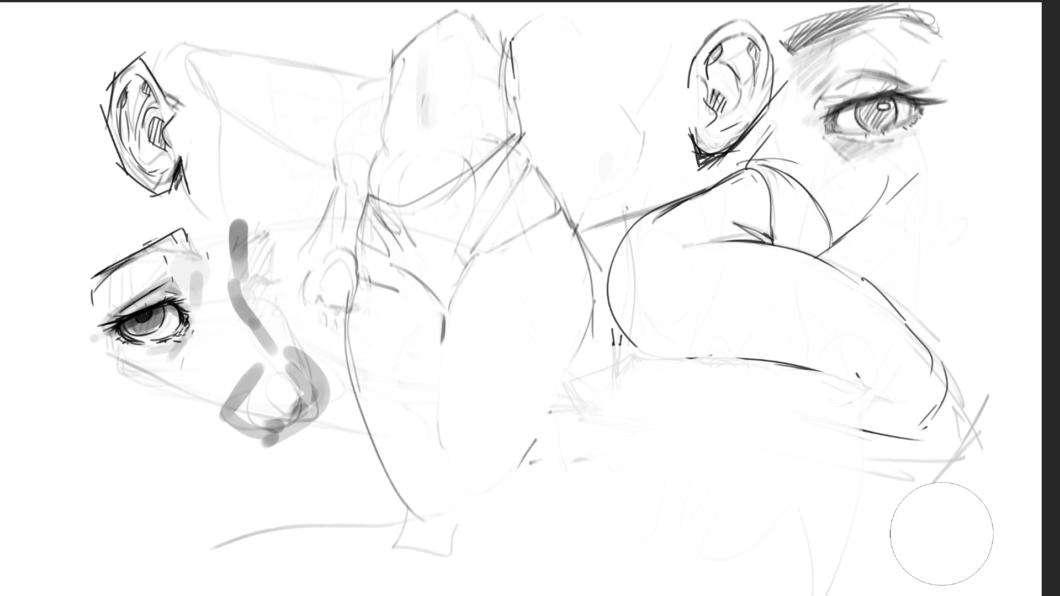
drag(717, 183, 761, 226)
drag(720, 182, 767, 231)
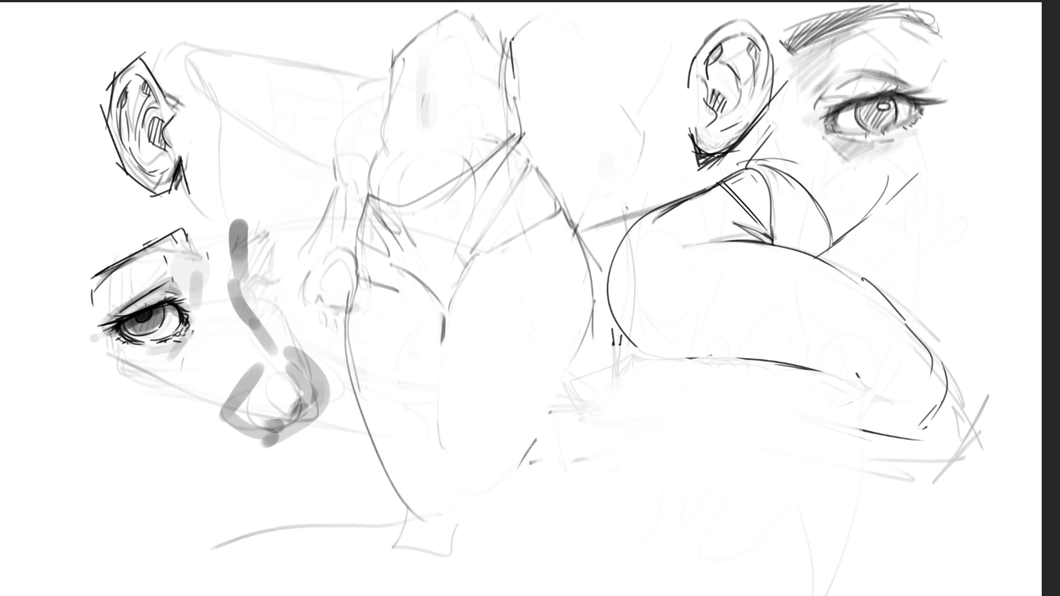
- Merge the double shoulder line into one thick dark line and lighten a faint vertical line
drag(720, 182, 765, 232)
drag(721, 183, 766, 230)
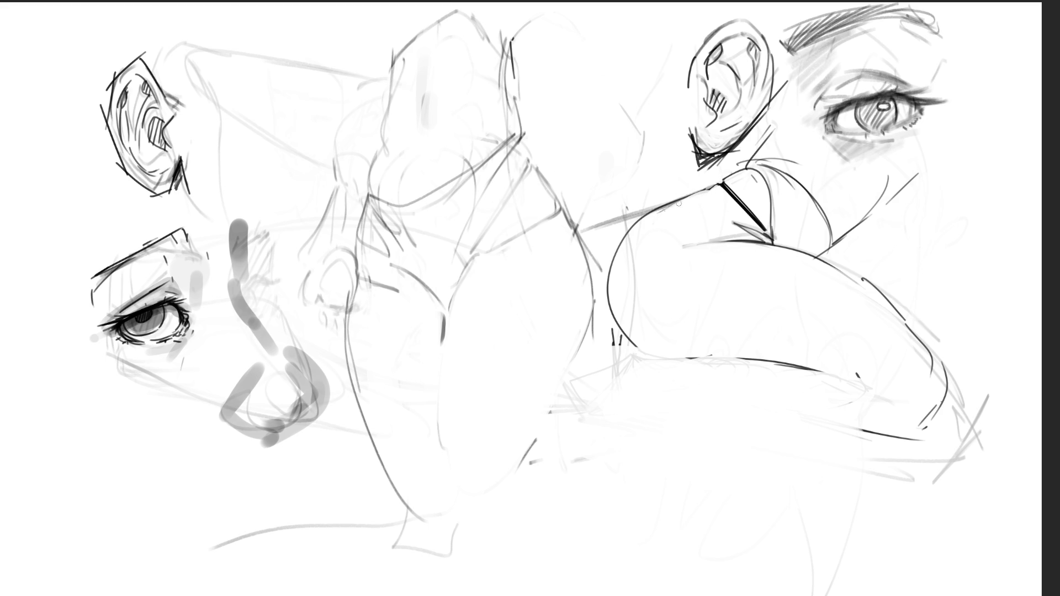
drag(629, 247, 634, 298)
- Draw neck strokes toward the ear, ink a faded line rightward, and erase stray marks by the neck
drag(756, 166, 754, 162)
mouse_move(757, 153)
mouse_down()
mouse_move(781, 123)
mouse_move(760, 153)
mouse_up()
drag(798, 165, 868, 191)
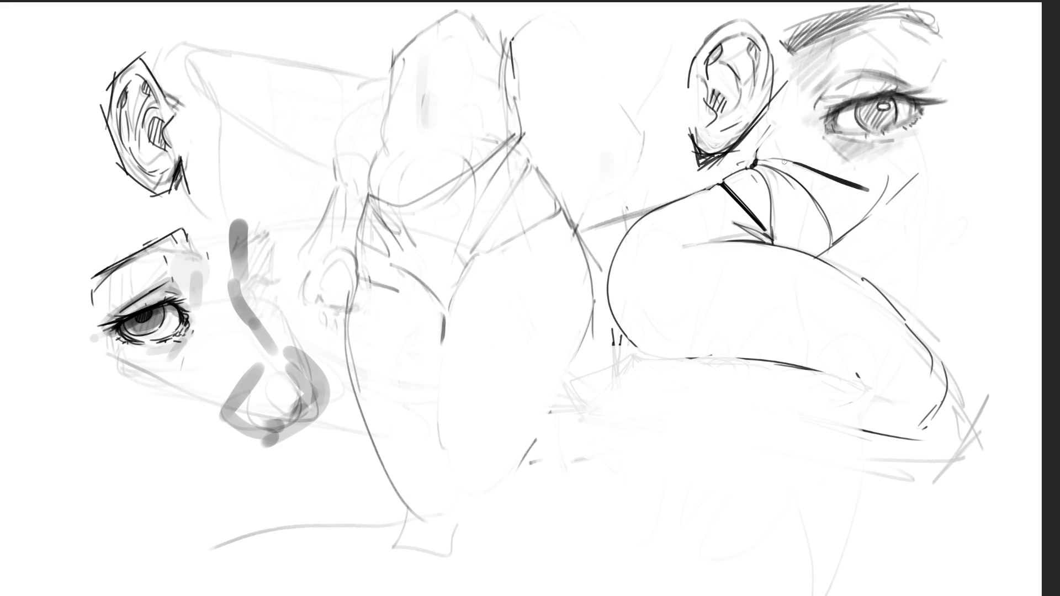
drag(808, 173, 875, 195)
mouse_move(833, 241)
mouse_down()
mouse_move(815, 255)
mouse_move(884, 185)
mouse_move(853, 229)
mouse_up()
drag(908, 182, 882, 207)
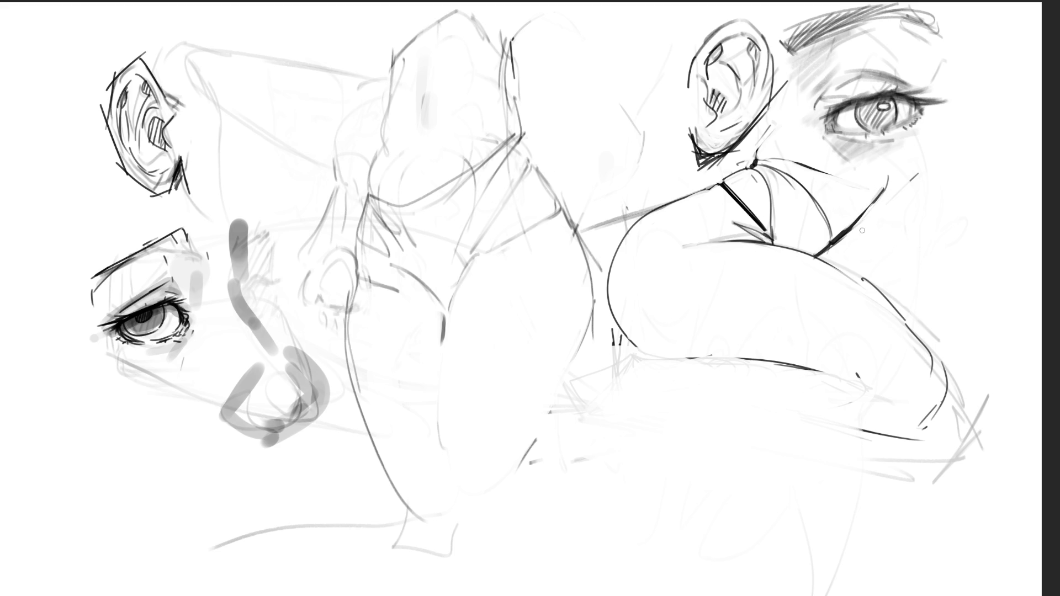
drag(821, 260, 869, 290)
key(ctrl+z)
- Outline the upper arm darkly to the elbow, erase the grey hatching beside it, and mark under the arm
drag(822, 258, 905, 325)
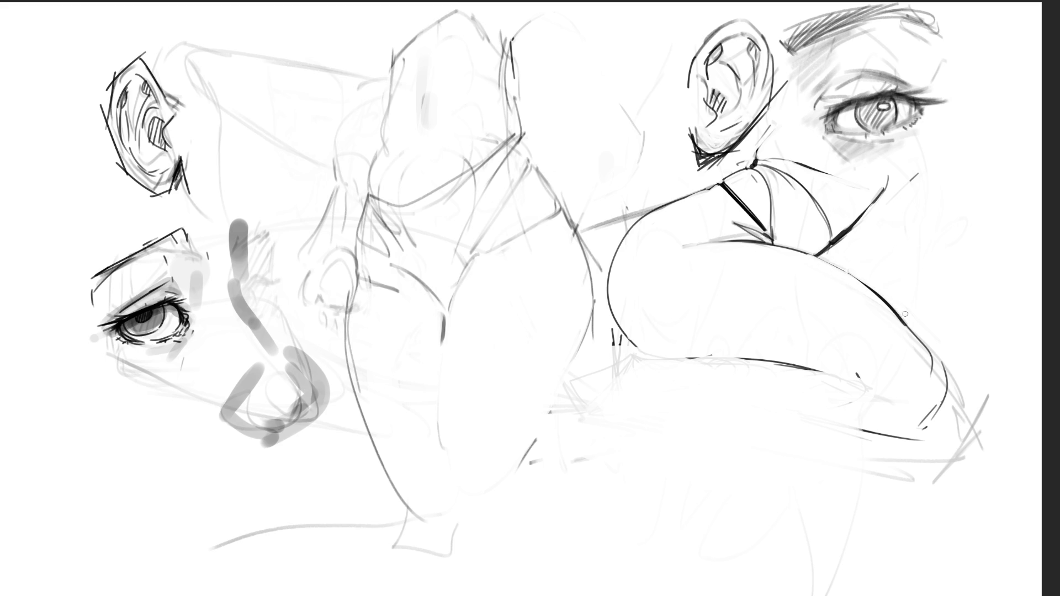
mouse_move(900, 319)
mouse_down()
mouse_move(946, 379)
mouse_move(938, 413)
mouse_up()
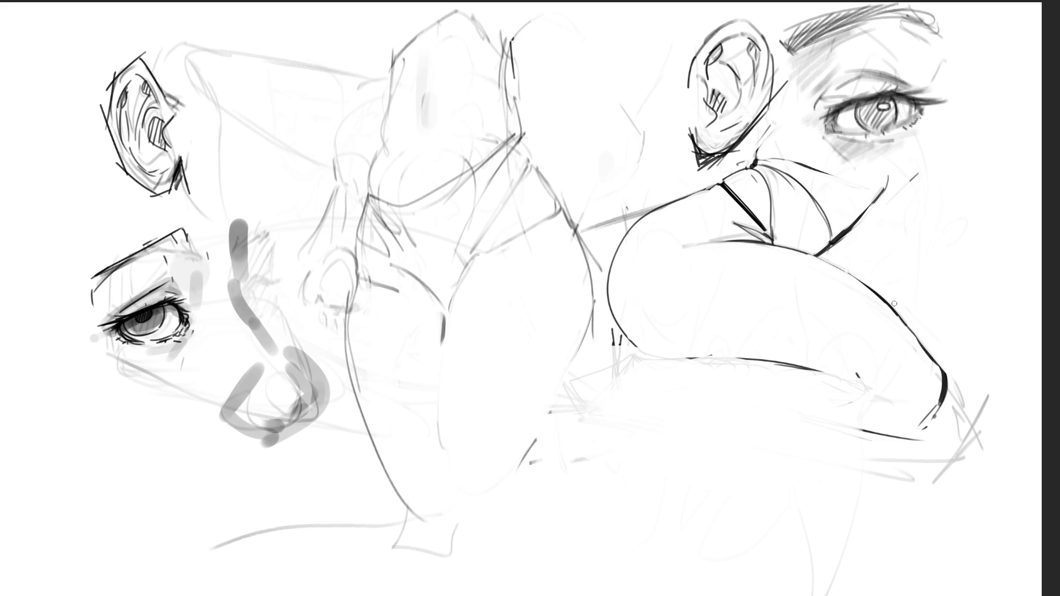
mouse_move(959, 386)
mouse_down()
mouse_move(964, 461)
mouse_move(949, 465)
mouse_up()
mouse_move(852, 370)
mouse_down()
mouse_move(842, 380)
mouse_move(859, 381)
mouse_up()
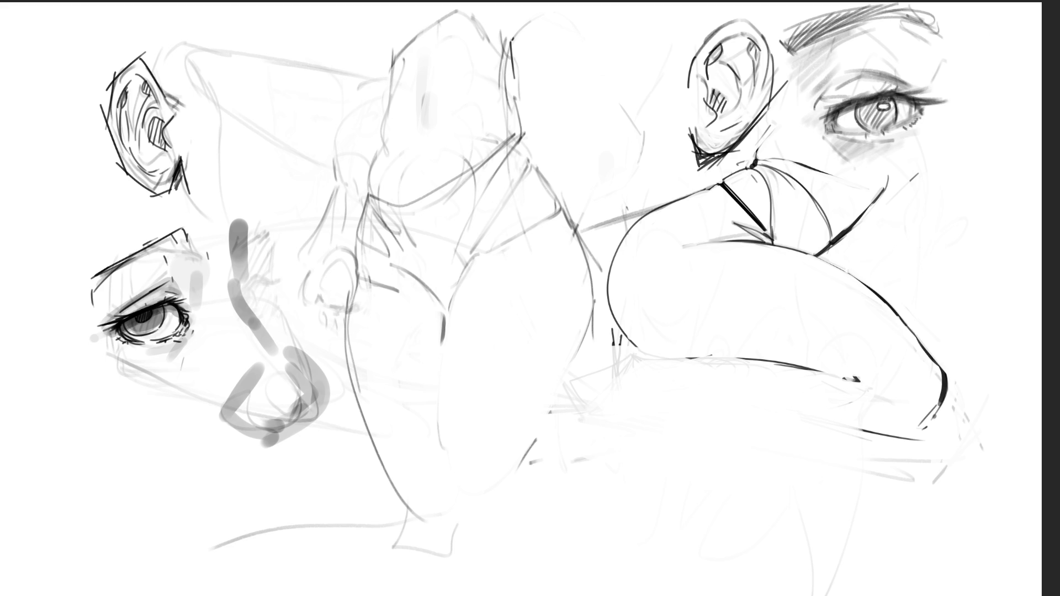
- Hatch a dark iris into the right eye, add outer lashes, and strengthen both eyelids and the inner corner
mouse_move(870, 109)
mouse_down()
mouse_move(890, 130)
mouse_move(880, 108)
mouse_up()
mouse_move(854, 108)
mouse_down()
mouse_move(892, 120)
mouse_move(880, 116)
mouse_up()
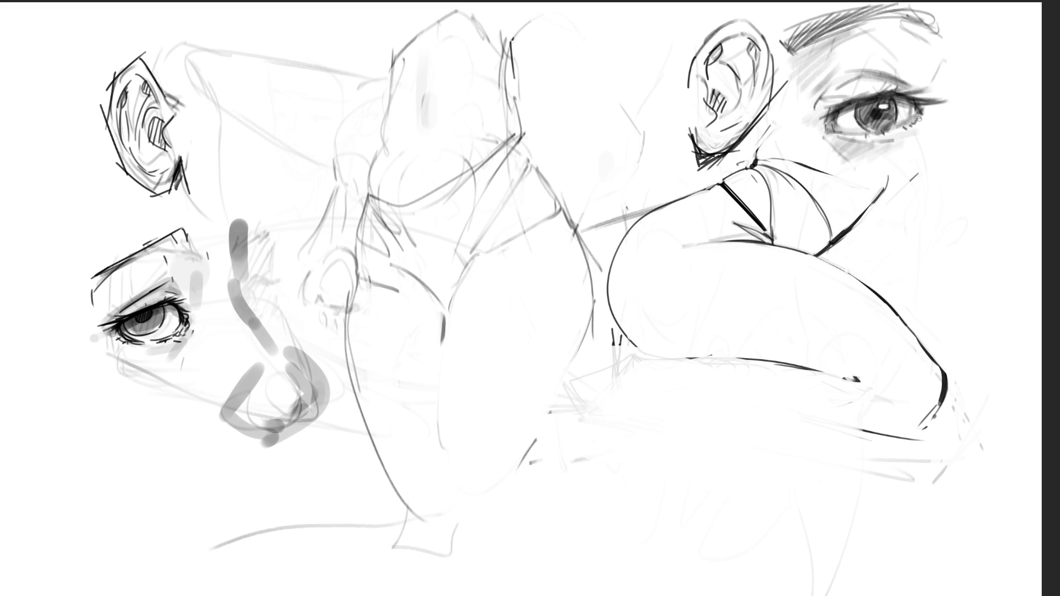
drag(918, 116, 921, 123)
mouse_move(839, 134)
mouse_down()
mouse_move(881, 133)
mouse_move(917, 115)
mouse_up()
key(ctrl+z)
mouse_move(841, 134)
mouse_down()
mouse_move(859, 136)
mouse_move(893, 88)
mouse_up()
mouse_move(828, 110)
mouse_down()
mouse_move(935, 81)
mouse_move(929, 95)
mouse_move(948, 96)
mouse_move(932, 111)
mouse_up()
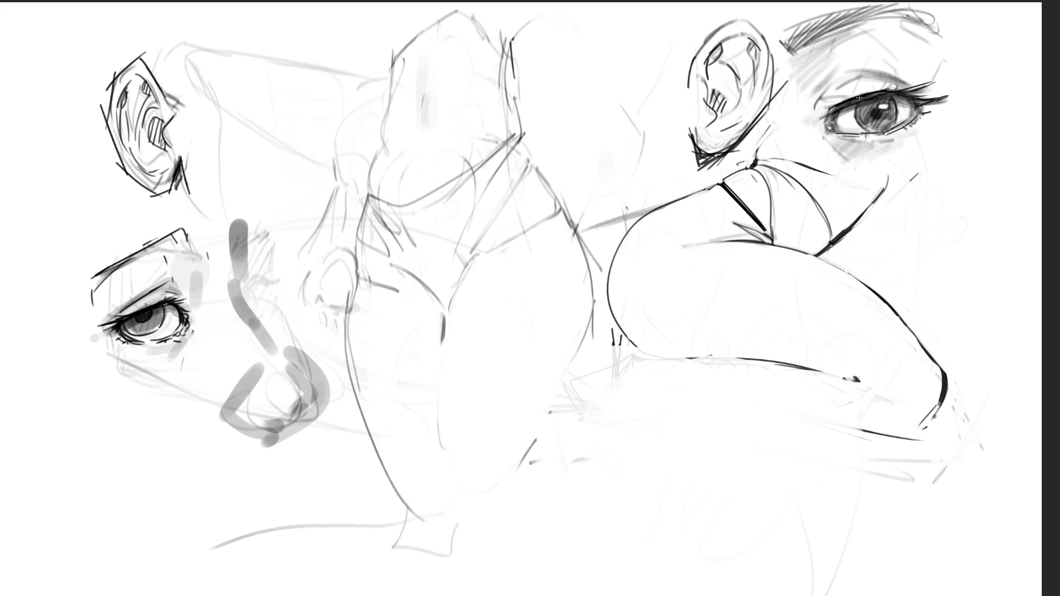
mouse_move(860, 99)
mouse_down()
mouse_move(836, 112)
mouse_move(856, 104)
mouse_move(858, 76)
mouse_move(906, 80)
mouse_up()
drag(823, 98, 831, 88)
- Sharpen the hair's top edge and add small strokes beside the eye's inner corner
drag(827, 35, 890, 20)
drag(938, 25, 954, 48)
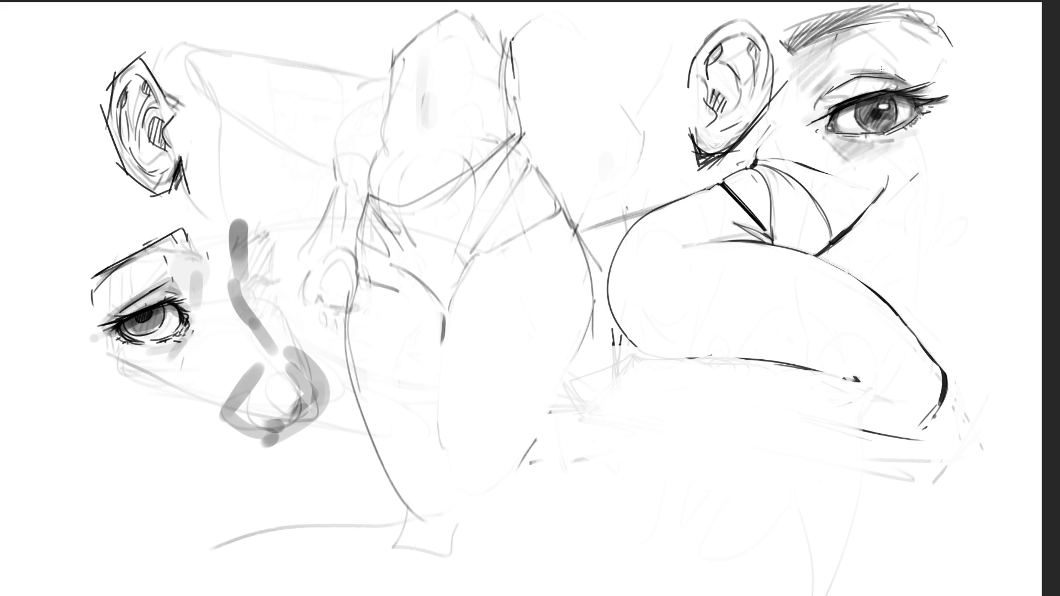
drag(788, 113, 767, 122)
drag(796, 117, 806, 137)
drag(788, 65, 792, 85)
mouse_move(629, 331)
mouse_down()
mouse_move(682, 352)
mouse_move(632, 325)
mouse_move(666, 352)
mouse_up()
key(ctrl+z)
- Shade the right ear's rim and inner fold in grey and darken its lower-right edge
mouse_move(743, 38)
mouse_down()
mouse_move(737, 25)
mouse_move(693, 75)
mouse_move(702, 138)
mouse_move(710, 83)
mouse_move(720, 144)
mouse_move(729, 45)
mouse_move(748, 127)
mouse_move(746, 111)
mouse_move(762, 110)
mouse_move(751, 35)
mouse_move(714, 39)
mouse_move(768, 64)
mouse_move(765, 86)
mouse_up()
drag(714, 53, 718, 56)
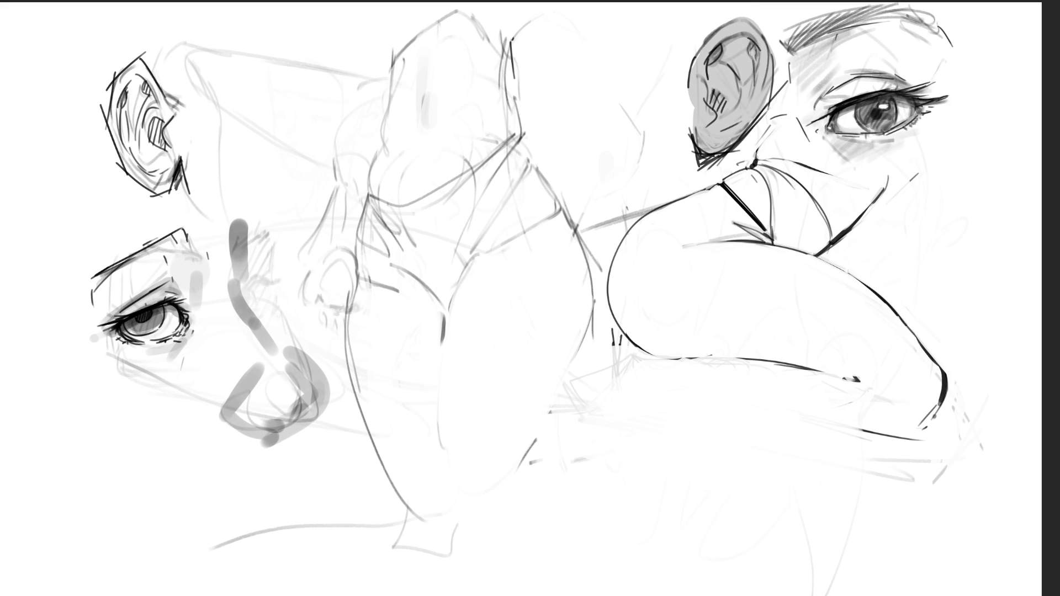
mouse_move(753, 46)
mouse_down()
mouse_move(757, 65)
mouse_move(717, 114)
mouse_up()
mouse_move(723, 75)
mouse_down()
mouse_move(713, 63)
mouse_move(728, 95)
mouse_up()
mouse_move(736, 101)
mouse_down()
mouse_move(715, 72)
mouse_move(708, 82)
mouse_move(713, 65)
mouse_move(757, 58)
mouse_move(752, 105)
mouse_move(691, 89)
mouse_move(709, 101)
mouse_move(721, 132)
mouse_move(704, 152)
mouse_move(724, 154)
mouse_up()
drag(770, 100, 749, 121)
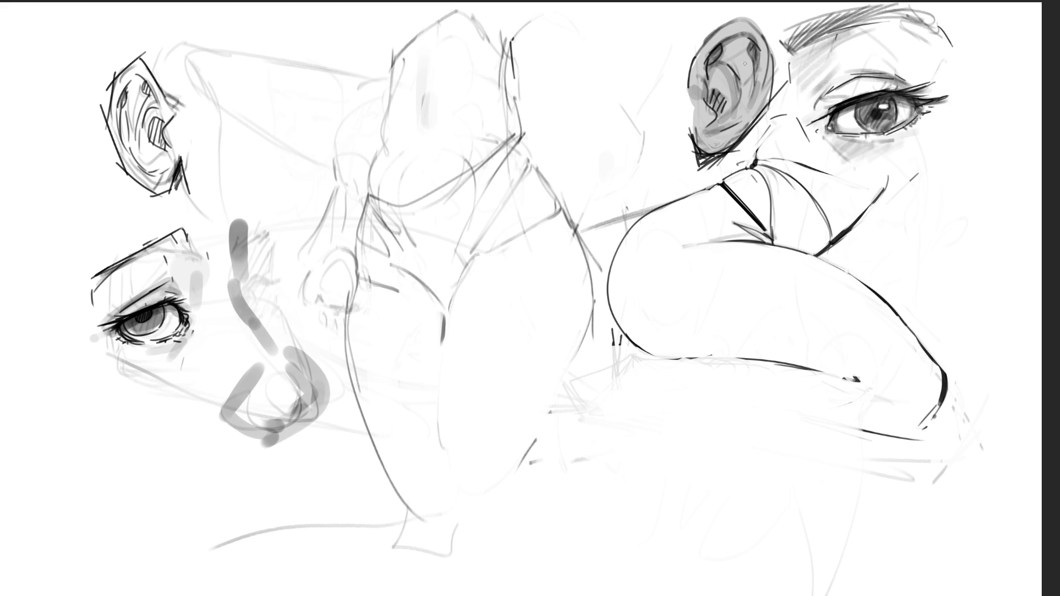
- Add light highlights on the ear's inner ridge and hatch dark shading into its hollow
drag(740, 59, 747, 69)
drag(713, 93, 714, 109)
mouse_move(722, 104)
mouse_down()
mouse_move(717, 114)
mouse_move(713, 93)
mouse_up()
- Ink dark curves along the left face's nose and outline its nostril and bridge
drag(258, 286, 263, 300)
mouse_move(247, 225)
mouse_down()
mouse_move(272, 233)
mouse_move(280, 261)
mouse_move(264, 280)
mouse_move(286, 280)
mouse_move(260, 305)
mouse_move(266, 279)
mouse_move(306, 354)
mouse_up()
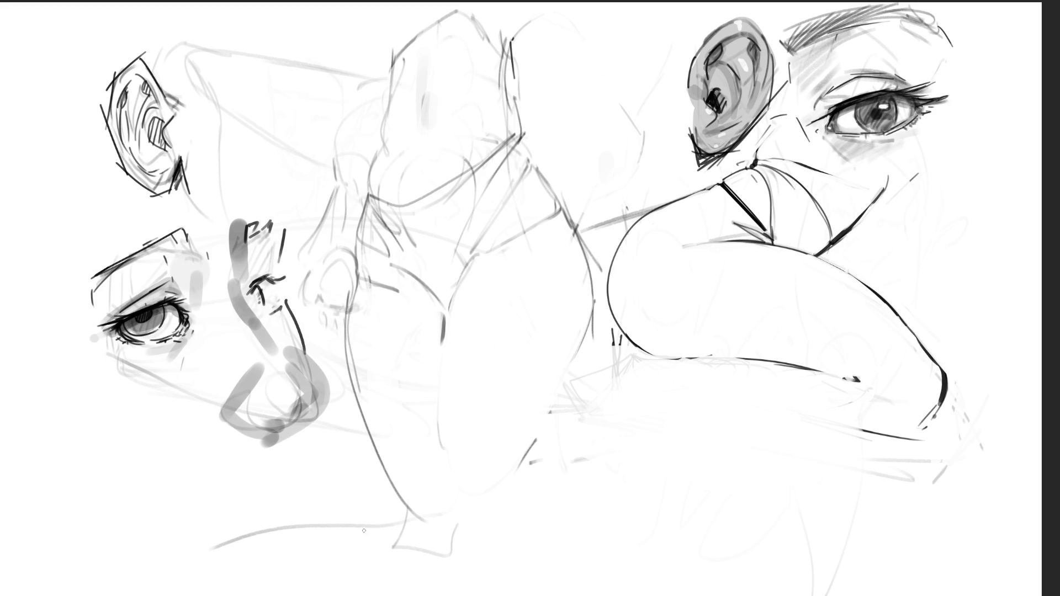
key(ctrl+z)
drag(291, 311, 335, 409)
mouse_move(275, 349)
mouse_down()
mouse_move(319, 411)
mouse_move(278, 424)
mouse_move(308, 419)
mouse_up()
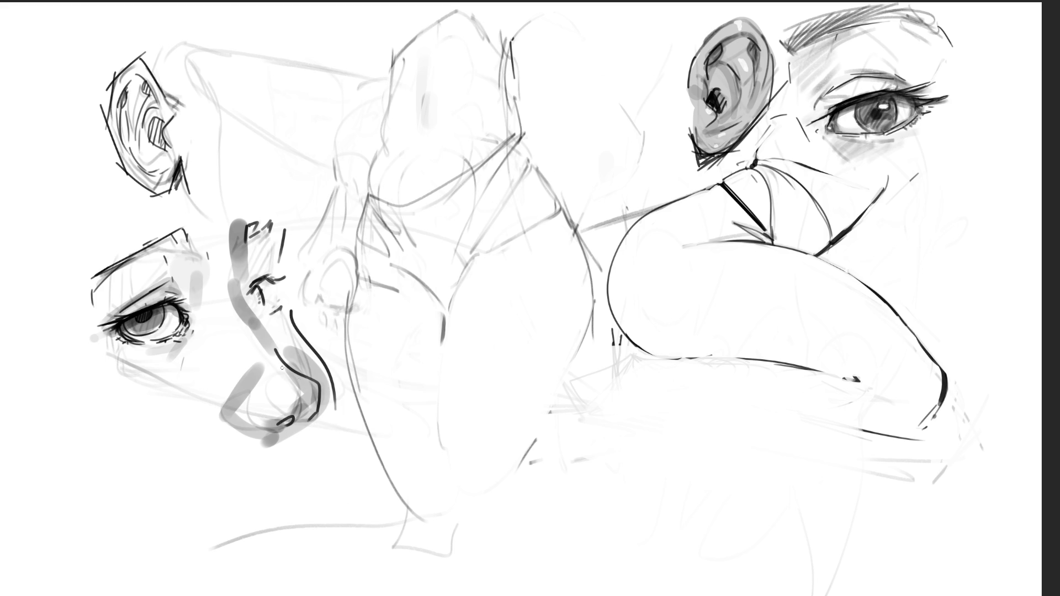
mouse_move(252, 344)
mouse_down()
mouse_move(278, 348)
mouse_move(239, 386)
mouse_up()
drag(208, 350, 235, 283)
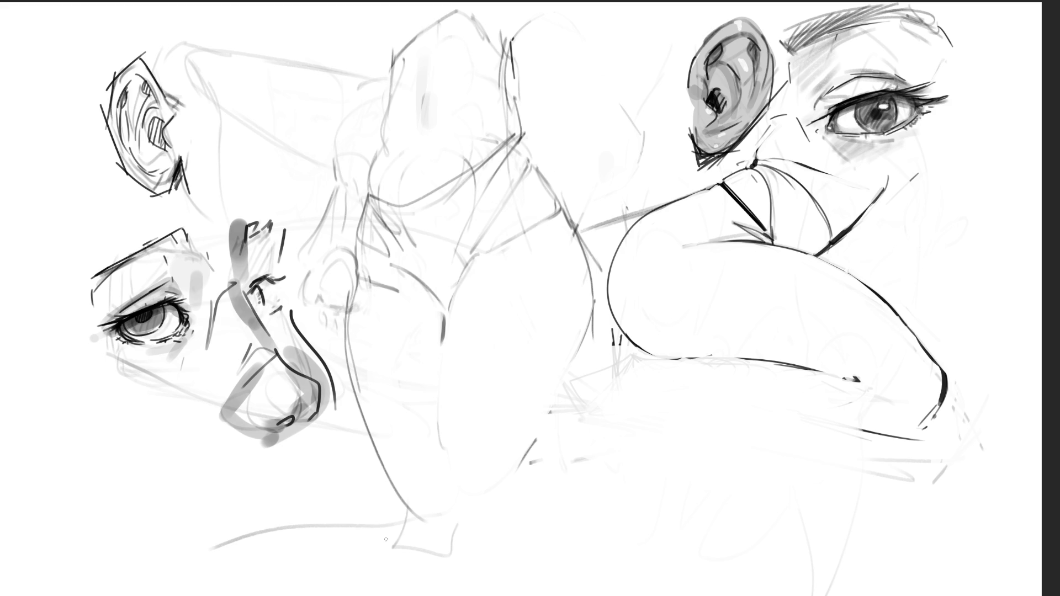
- Draw diagonal and vertical dark construction lines across the left face's nose
drag(230, 269, 328, 358)
drag(278, 200, 285, 376)
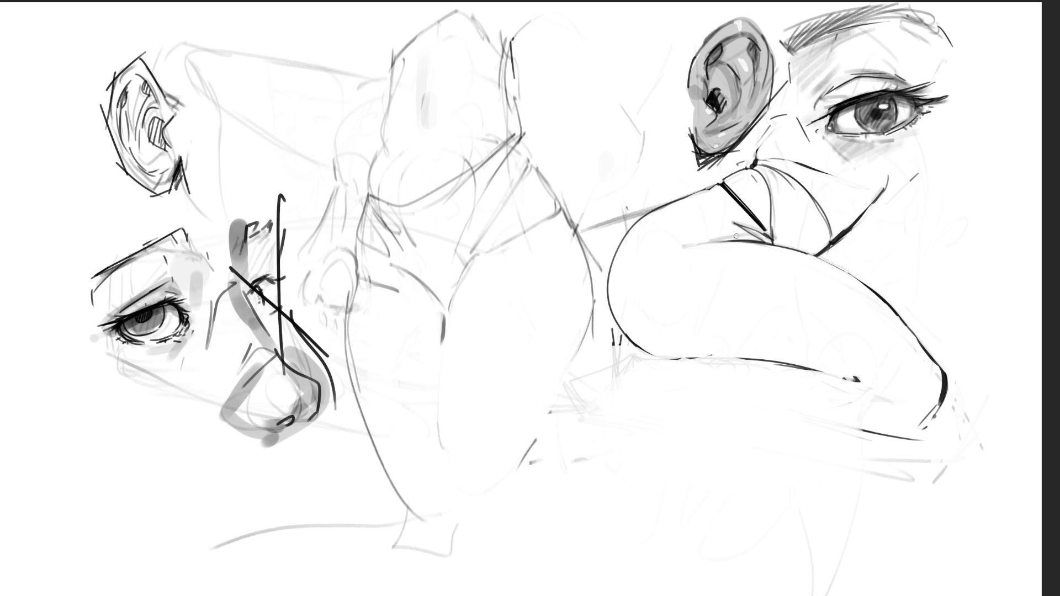
drag(734, 224, 762, 234)
drag(699, 244, 687, 245)
key(ctrl+z)
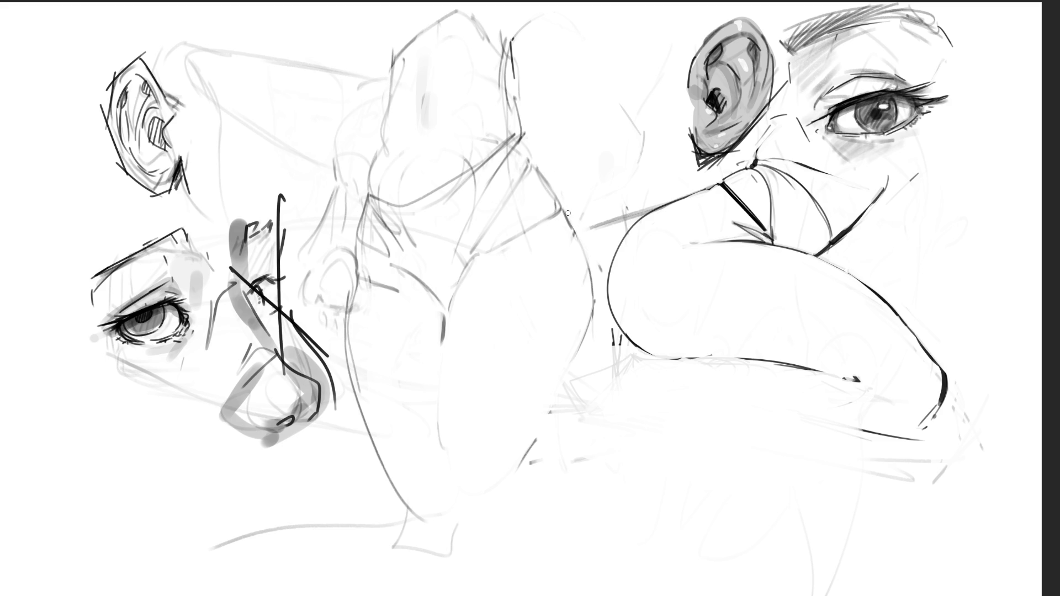
- Redraw a dark contour higher along the central form's top and erase it into a thin taper
key(ctrl+z)
drag(518, 97, 523, 131)
key(ctrl+z)
drag(510, 38, 516, 100)
mouse_move(511, 40)
mouse_down()
mouse_move(510, 106)
mouse_move(506, 80)
mouse_up()
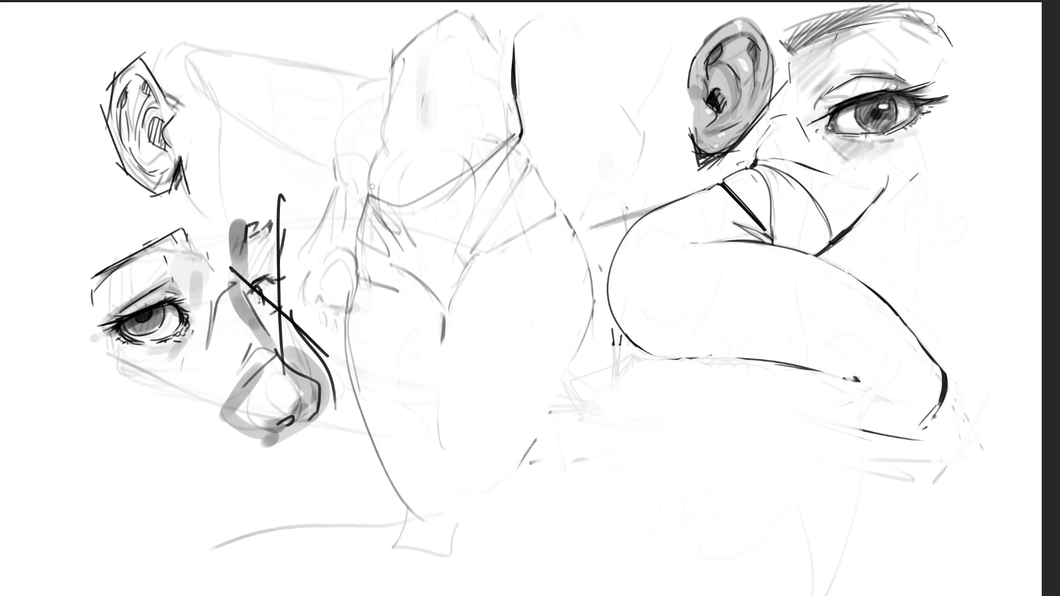
- Draw a dark vertical contour on the central form's left, lighten it, and add a grey stroke beside it
drag(369, 183, 376, 157)
key(ctrl+z)
drag(376, 154, 375, 61)
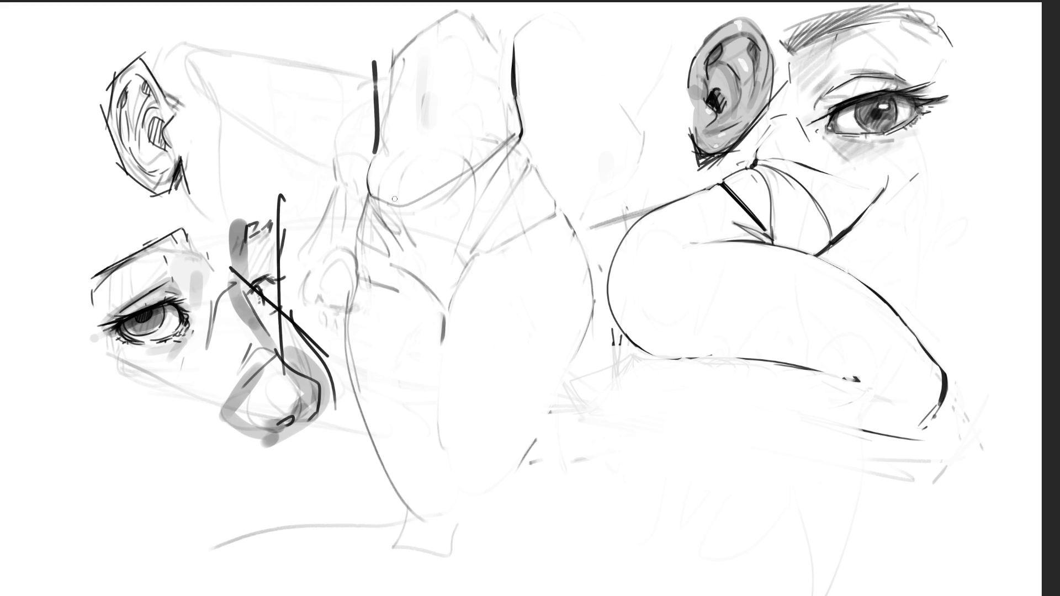
drag(378, 146, 376, 61)
drag(387, 113, 387, 158)
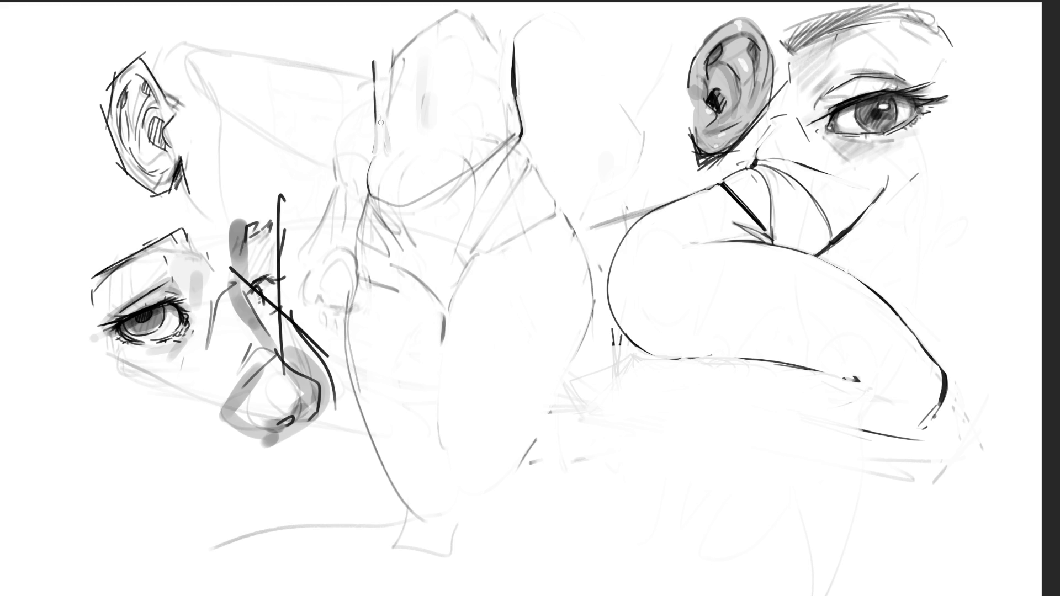
key(ctrl+z)
mouse_move(389, 66)
mouse_down()
mouse_move(389, 83)
mouse_move(397, 51)
mouse_move(417, 38)
mouse_up()
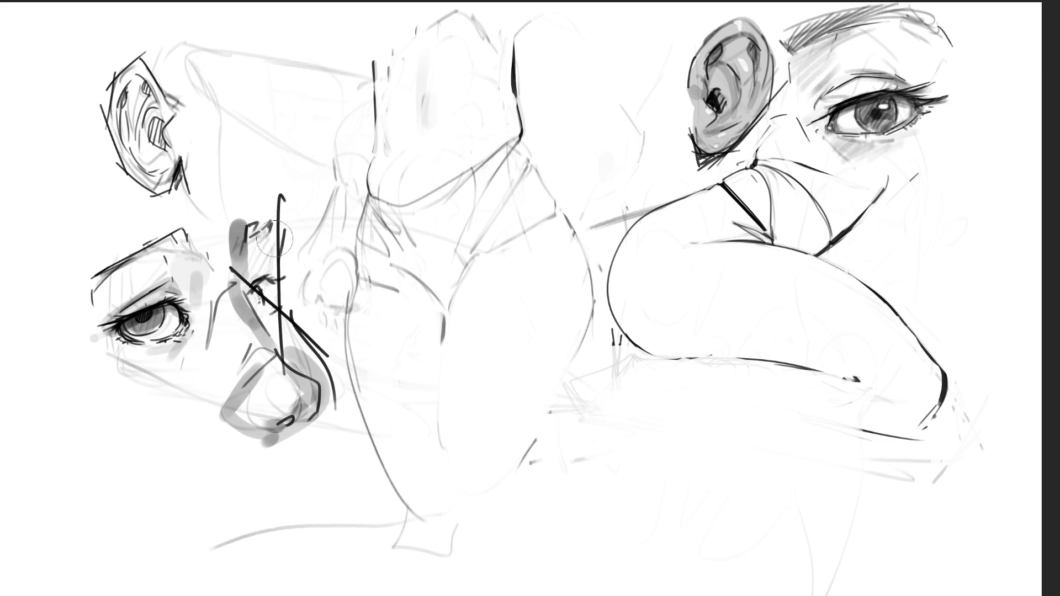
- Erase the dark vertical, diagonal and curved strokes over the left face's nose
mouse_move(266, 237)
mouse_down()
mouse_move(265, 293)
mouse_move(243, 248)
mouse_move(268, 287)
mouse_move(254, 263)
mouse_up()
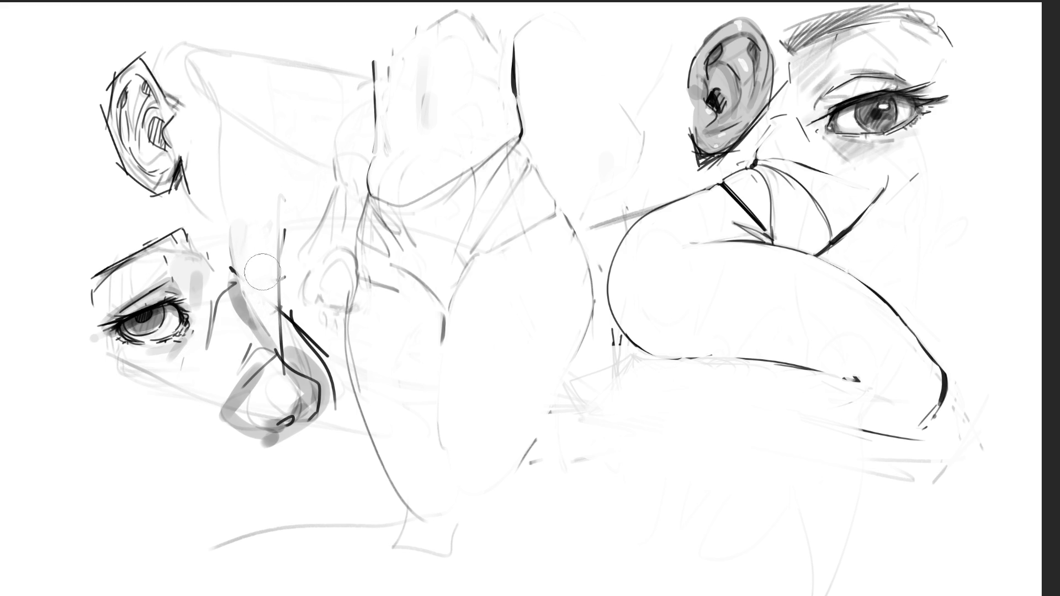
mouse_move(262, 295)
mouse_down()
mouse_move(314, 381)
mouse_move(302, 327)
mouse_move(337, 414)
mouse_move(249, 332)
mouse_move(205, 400)
mouse_move(279, 320)
mouse_move(290, 364)
mouse_move(225, 449)
mouse_move(255, 315)
mouse_move(284, 308)
mouse_move(284, 367)
mouse_move(215, 562)
mouse_up()
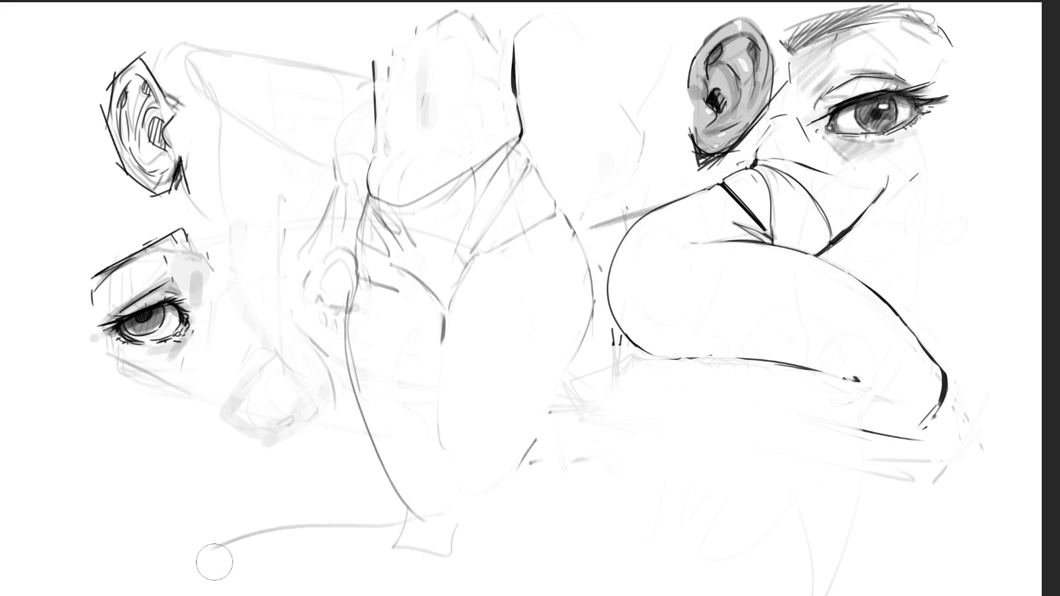
- With a much smaller brush, draw a dark eyebrow above the left eye with marks toward the nose
key(bracketleft)
key(bracketleft)
key(bracketleft)
mouse_move(89, 277)
mouse_down()
mouse_move(85, 285)
mouse_move(179, 227)
mouse_up()
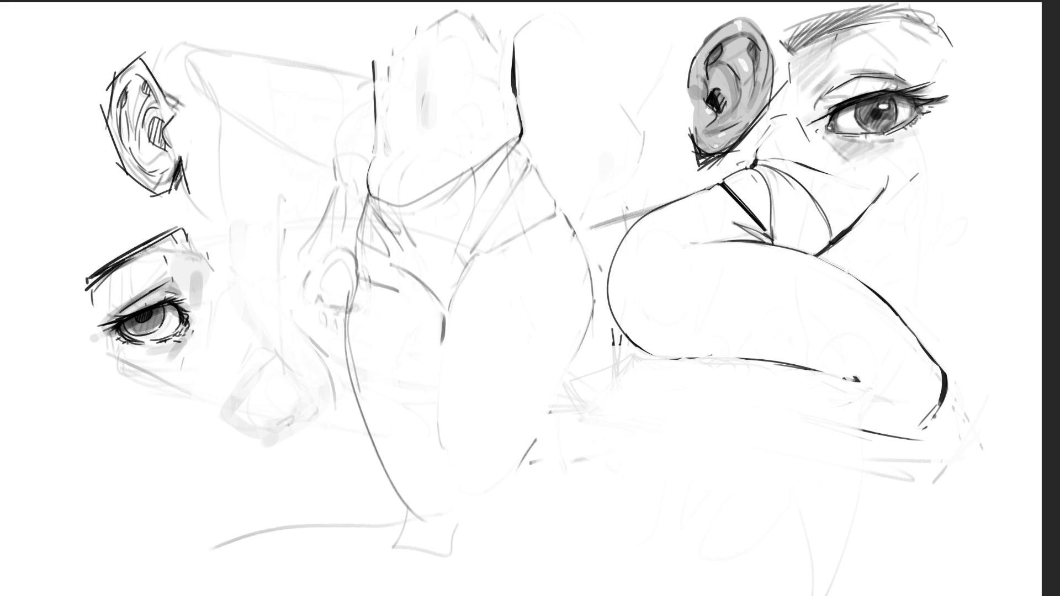
drag(125, 259, 179, 236)
mouse_move(188, 223)
mouse_down()
mouse_move(193, 241)
mouse_move(168, 252)
mouse_up()
mouse_move(193, 229)
mouse_down()
mouse_move(195, 245)
mouse_move(240, 249)
mouse_move(250, 234)
mouse_up()
drag(249, 234, 257, 245)
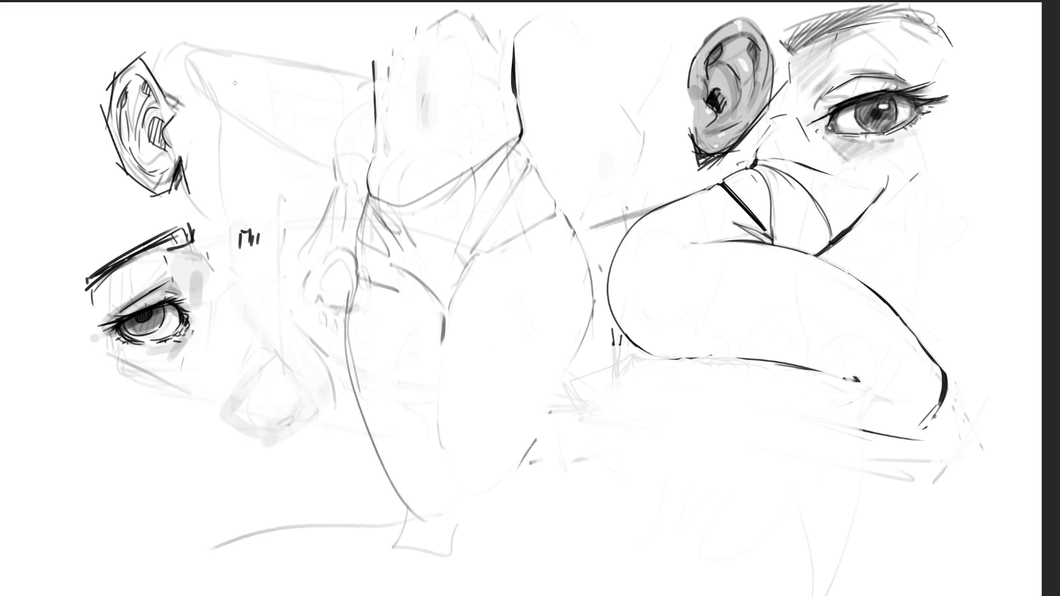
- Remove stray marks near the left ear and top edge, and darken the right eye's inner corner
mouse_move(232, 96)
mouse_down()
mouse_move(259, 84)
mouse_move(269, 96)
mouse_move(245, 98)
mouse_move(286, 93)
mouse_up()
drag(222, 33, 272, 23)
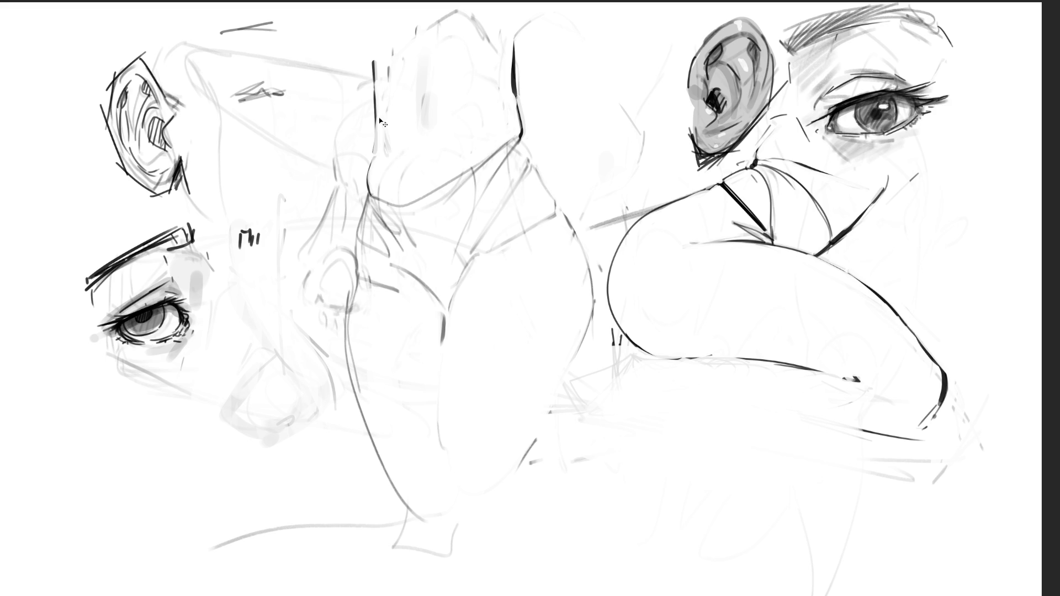
key(ctrl+z)
key(ctrl+z)
key(ctrl+z)
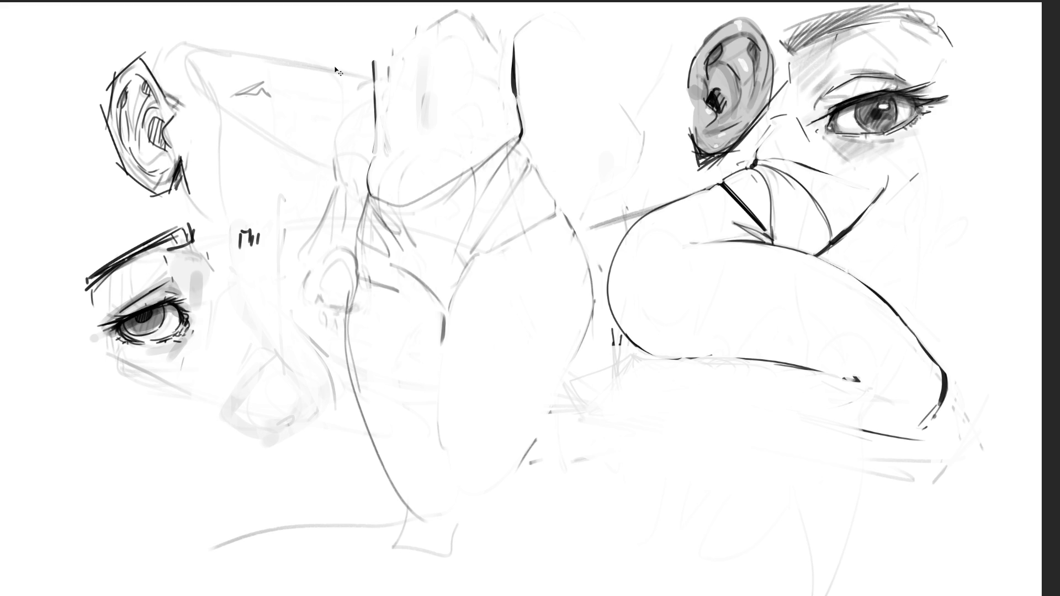
key(ctrl+z)
drag(820, 107, 837, 90)
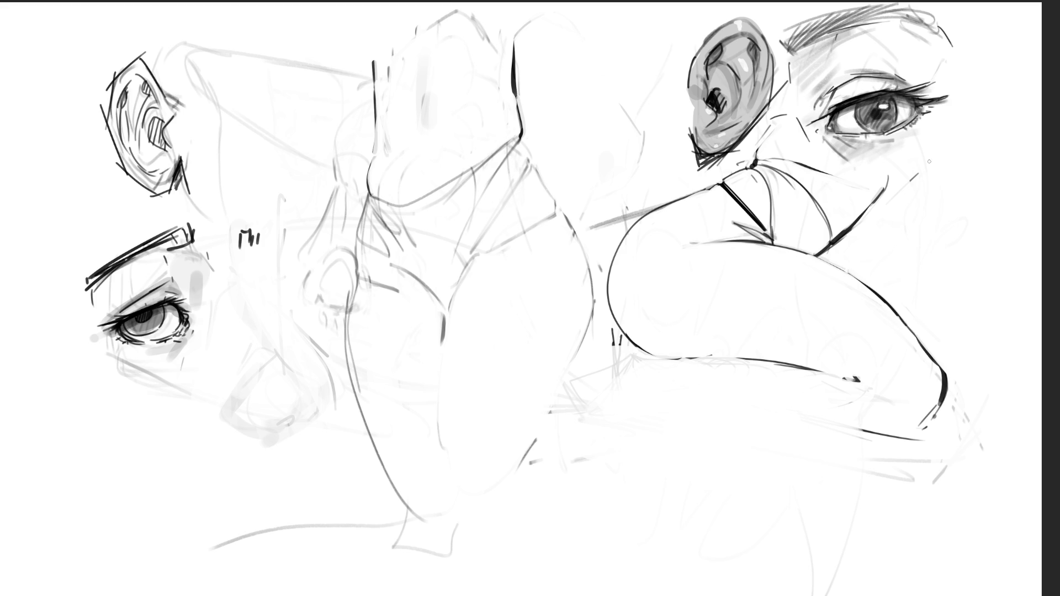
- Sketch grey cheek lines beside the right face's eye, replacing two long contours with short strokes
mouse_move(888, 169)
mouse_down()
mouse_move(947, 119)
mouse_move(976, 160)
mouse_move(915, 223)
mouse_move(954, 199)
mouse_up()
drag(959, 54, 971, 126)
drag(971, 65, 989, 185)
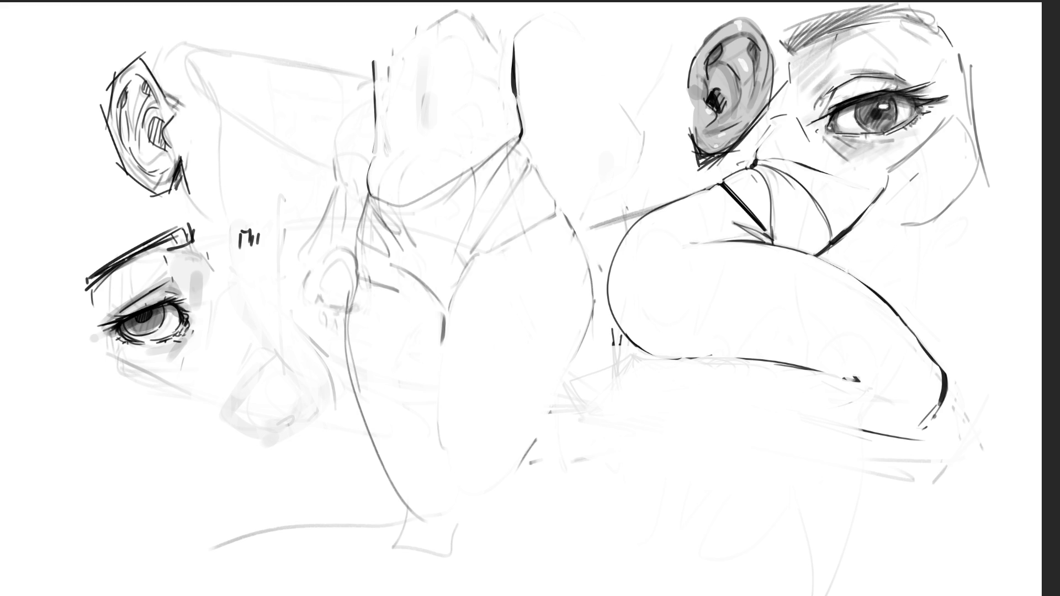
key(ctrl+z)
key(ctrl+z)
drag(982, 47, 979, 54)
drag(980, 96, 996, 204)
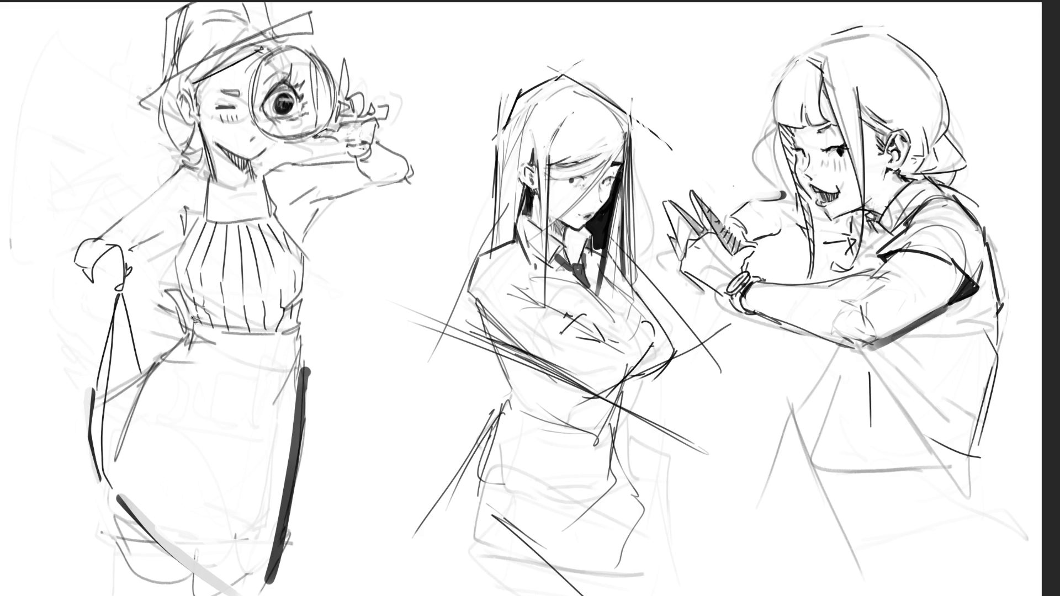
- Draw a short pencil stroke down the left girl's waist
mouse_move(194, 317)
mouse_down()
mouse_move(189, 336)
mouse_move(143, 372)
mouse_move(120, 307)
mouse_move(93, 407)
mouse_move(96, 466)
mouse_move(173, 560)
mouse_move(246, 595)
mouse_move(287, 543)
mouse_move(303, 341)
mouse_move(293, 331)
mouse_move(220, 333)
mouse_move(195, 313)
mouse_up()
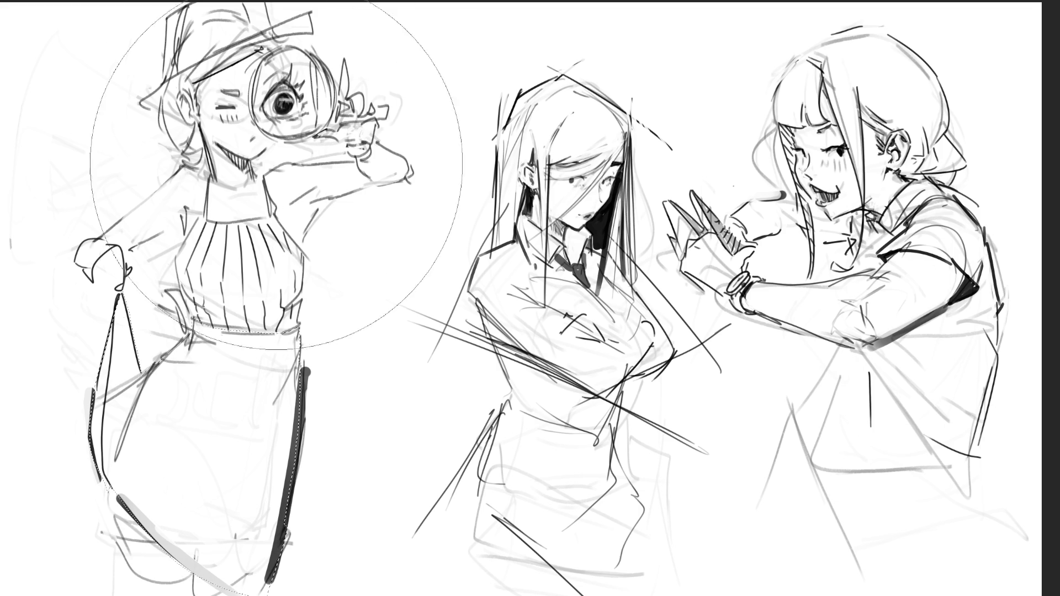
- Fill the selected skirt with dark grey and brush a lighter grey onto its left flap
key(alt+BackSpace)
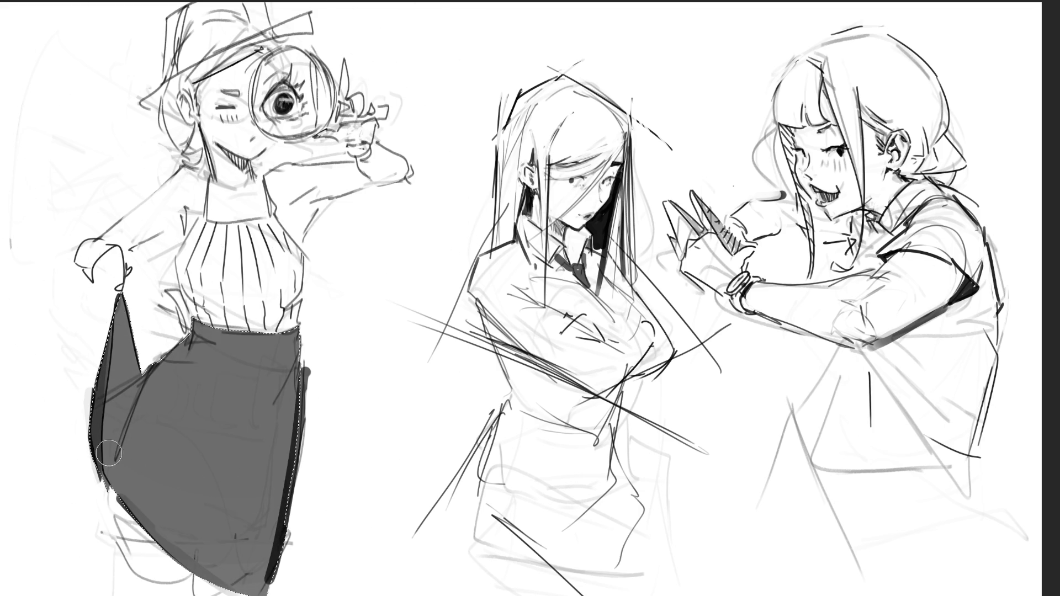
mouse_move(135, 379)
mouse_down()
mouse_move(130, 340)
mouse_move(123, 402)
mouse_up()
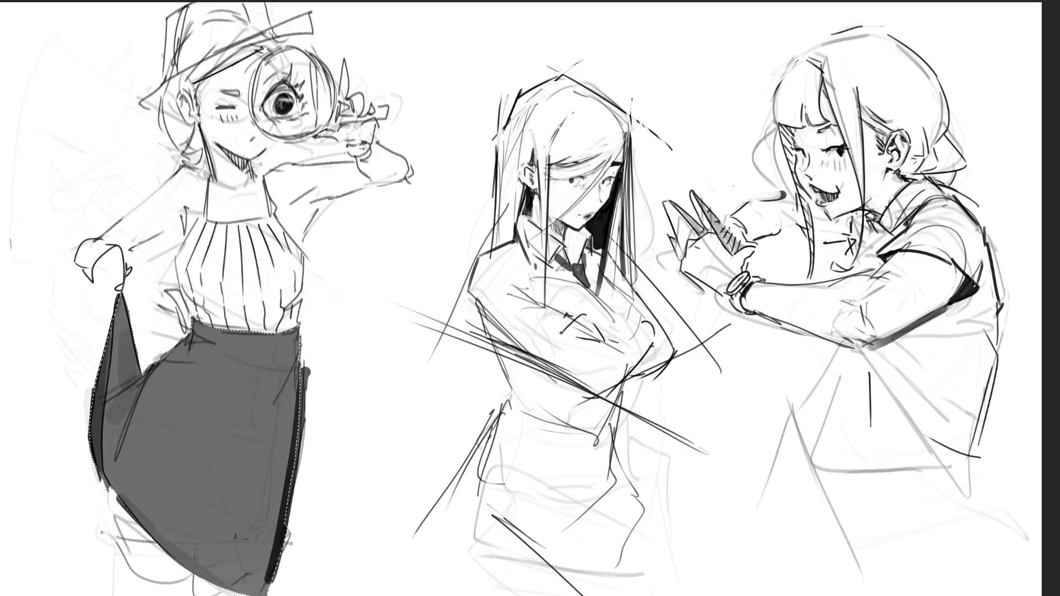
- Clear the skirt selection and erase the dark blob on the skirt's right edge
key(ctrl+d)
key(ctrl+a)
key(ctrl+shift+a)
mouse_move(303, 358)
mouse_down()
mouse_move(307, 394)
mouse_move(308, 376)
mouse_up()
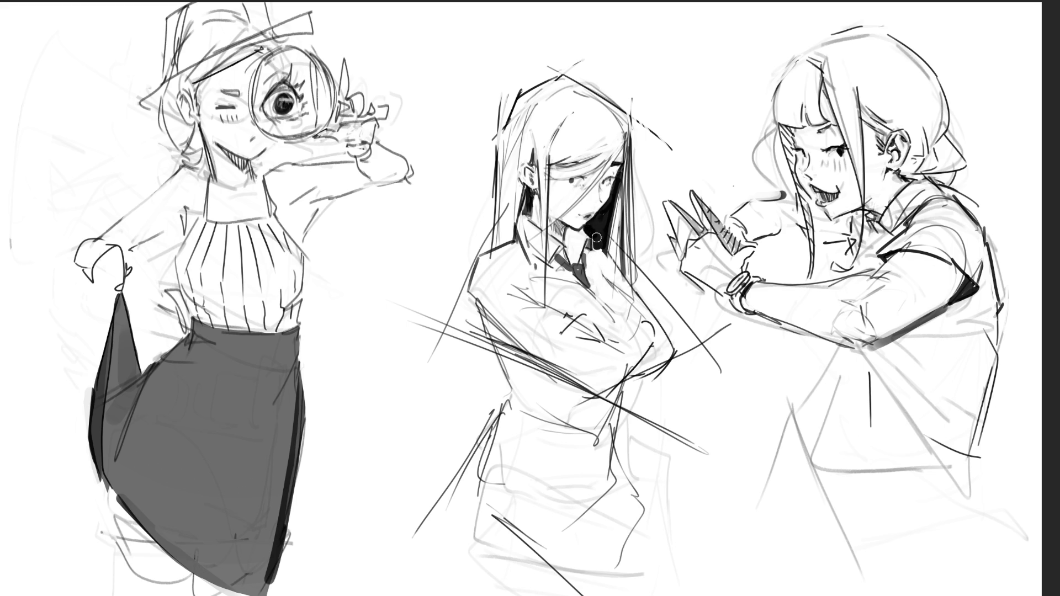
- Extend the shadow under the middle girl's hair toward her chin and add a grey cheek blush
drag(597, 240, 583, 220)
drag(566, 195, 573, 195)
- Lasso the armpit under the left girl's raised arm and paint it light grey
drag(291, 205, 367, 184)
key(l)
mouse_move(301, 245)
mouse_down()
mouse_move(296, 205)
mouse_move(321, 177)
mouse_up()
key(b)
drag(331, 221, 381, 160)
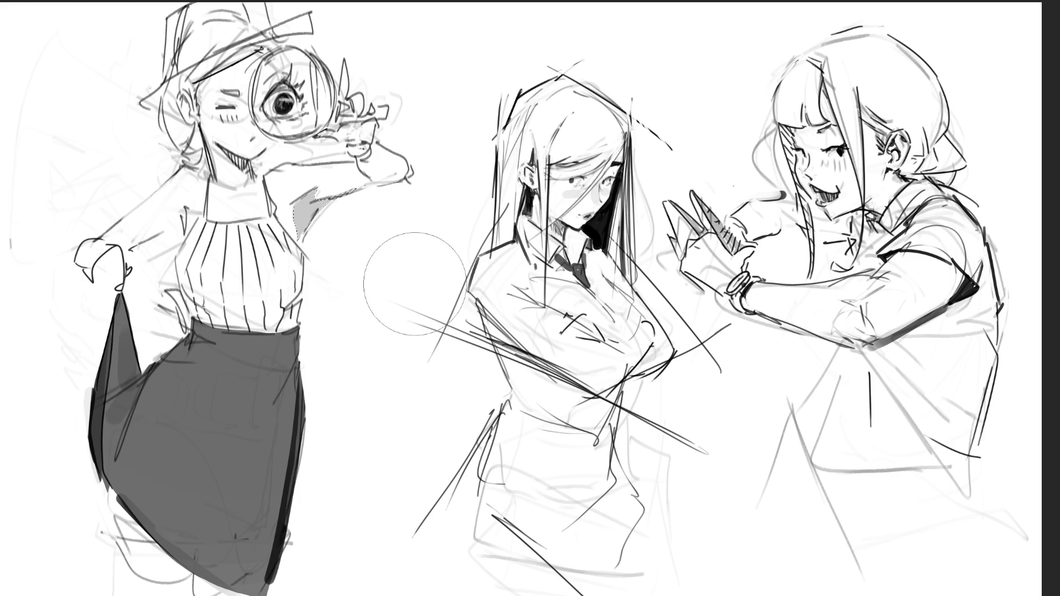
key(ctrl+z)
mouse_move(235, 298)
mouse_down()
mouse_move(461, 94)
mouse_move(363, 219)
mouse_up()
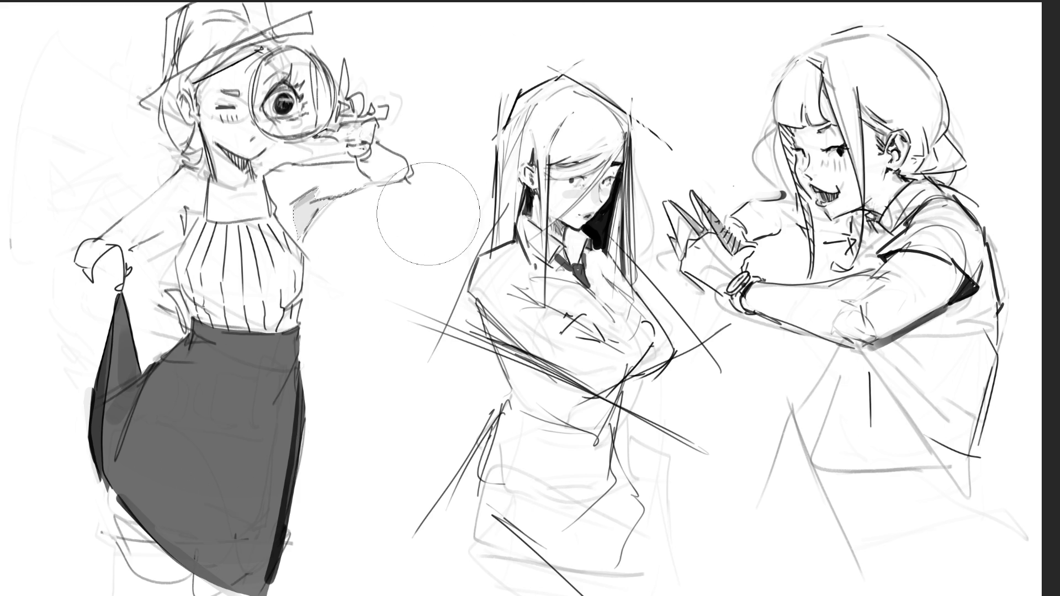
key(ctrl+d)
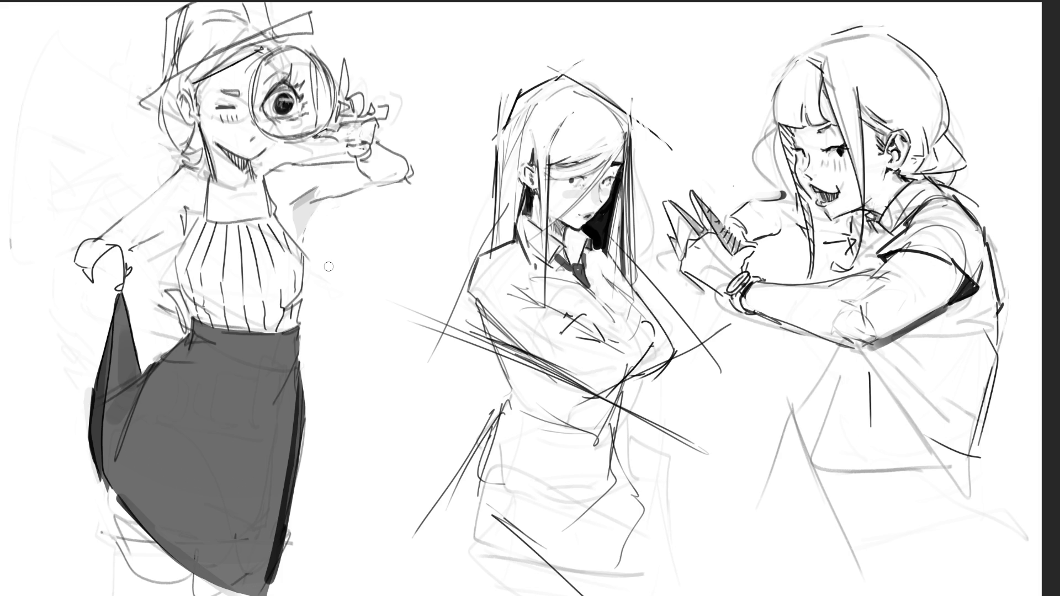
- Add mouth marks below the magnifier and a white highlight on the magnified iris
mouse_move(277, 146)
mouse_down()
mouse_move(273, 165)
mouse_move(261, 164)
mouse_move(270, 152)
mouse_up()
click(259, 162)
drag(307, 95, 304, 102)
drag(256, 167, 279, 156)
key(ctrl+z)
key(ctrl+z)
key(ctrl+z)
- Draw a V at the middle girl's collar and retrace her shoulder, arm and left side darker
drag(529, 272, 558, 314)
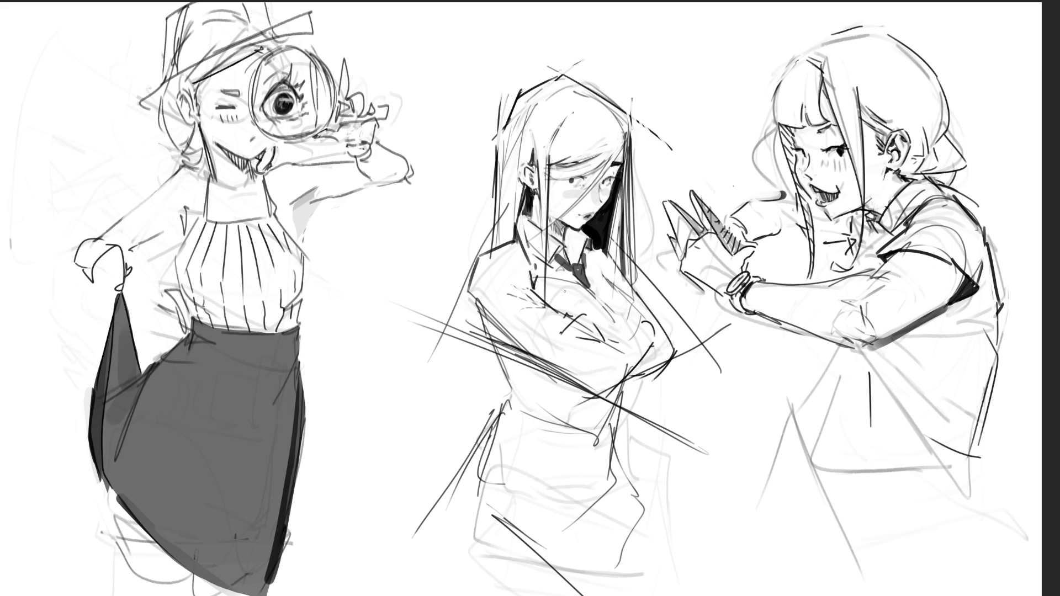
mouse_move(518, 239)
mouse_down()
mouse_move(483, 252)
mouse_move(504, 247)
mouse_up()
mouse_move(502, 254)
mouse_down()
mouse_move(527, 273)
mouse_move(474, 273)
mouse_move(481, 323)
mouse_up()
key(ctrl+z)
key(ctrl+z)
drag(472, 295, 519, 407)
drag(500, 355, 524, 411)
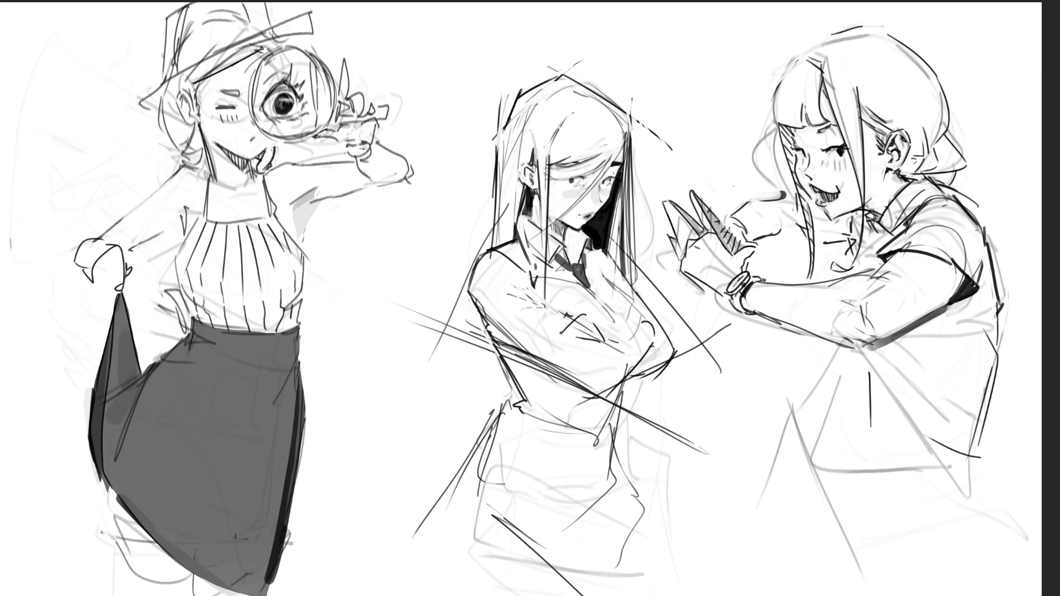
- Rework the left girl's hand strokes, then lasso her outstretched arm
drag(89, 243, 122, 221)
drag(105, 241, 116, 238)
drag(77, 247, 73, 258)
mouse_move(152, 255)
mouse_down()
mouse_move(143, 253)
mouse_move(168, 205)
mouse_move(102, 211)
mouse_move(84, 272)
mouse_move(115, 246)
mouse_move(143, 266)
mouse_up()
- Skew and tilt the selected arm upward, then apply the transform
key(ctrl+t)
drag(68, 222, 72, 191)
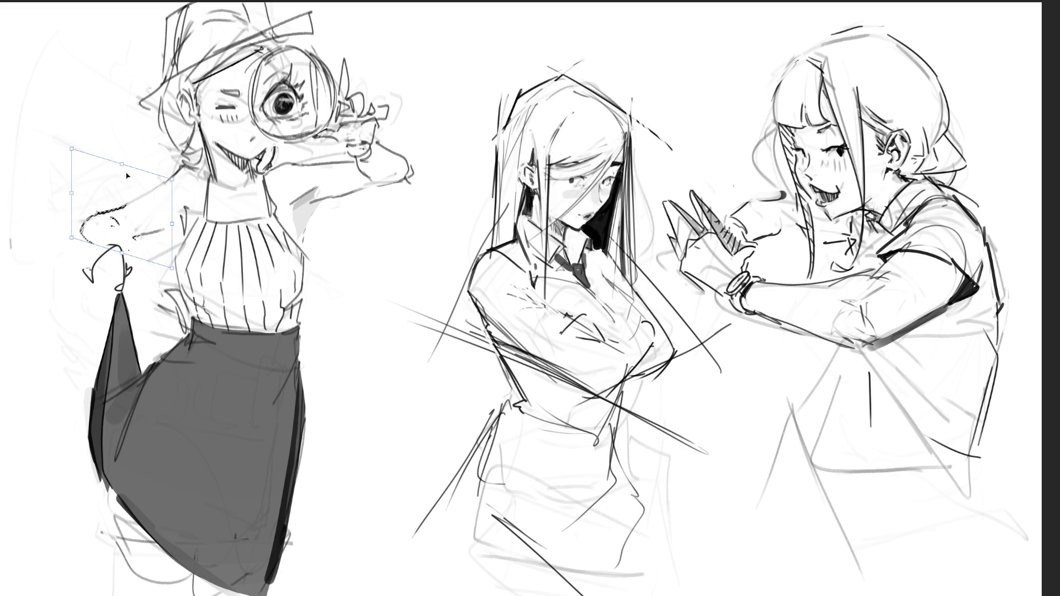
drag(123, 168, 131, 155)
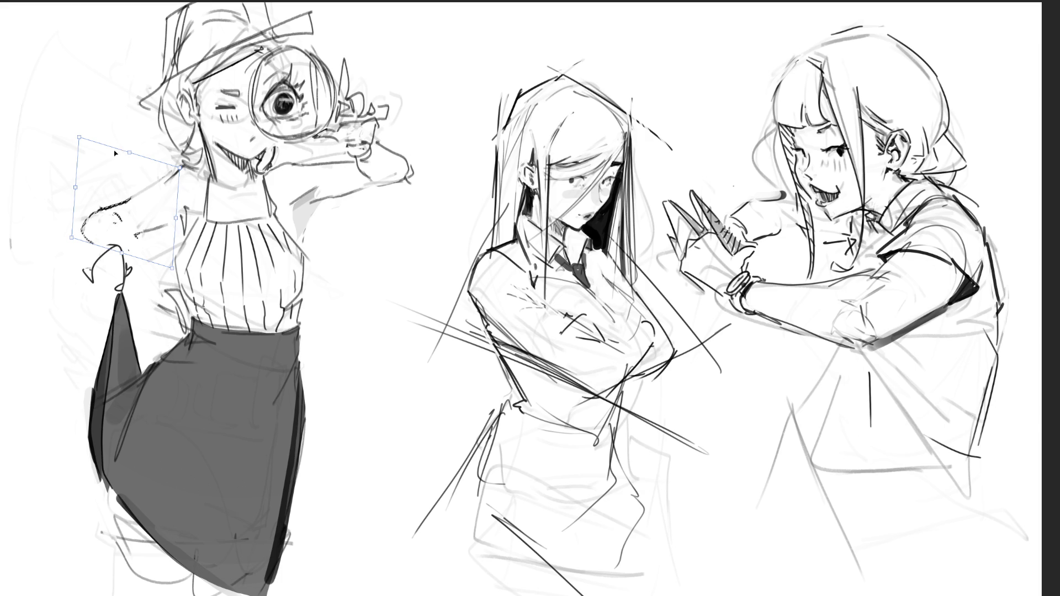
key(Return)
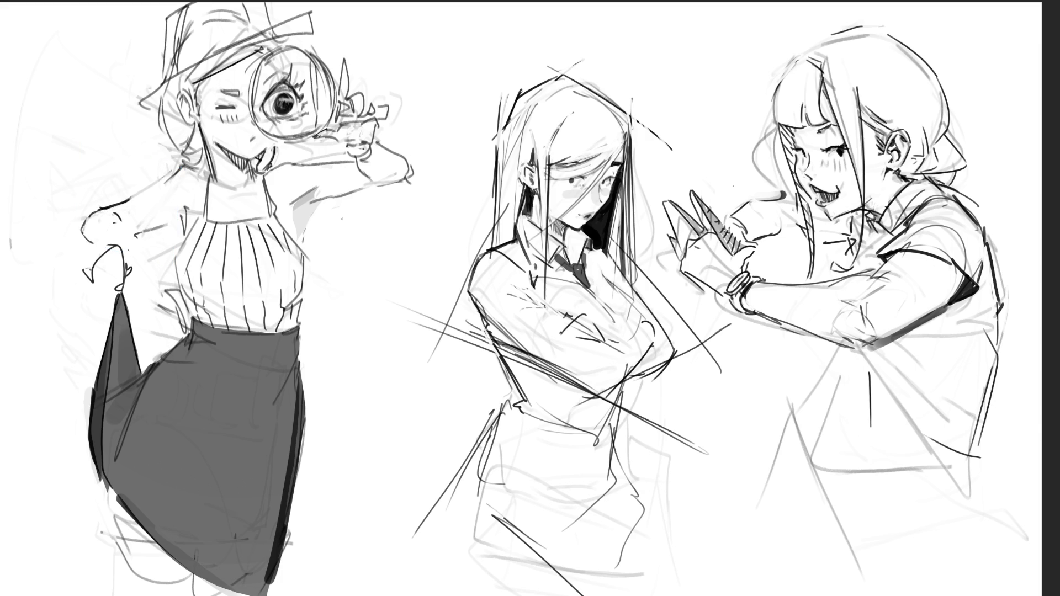
- Redraw the outline of the repositioned hand with short pencil strokes
drag(93, 245, 116, 241)
drag(127, 241, 129, 255)
drag(115, 213, 131, 247)
- Try strokes extending the hand and the raised arm's upper edge, undoing both
drag(129, 237, 170, 222)
key(ctrl+z)
drag(112, 206, 150, 188)
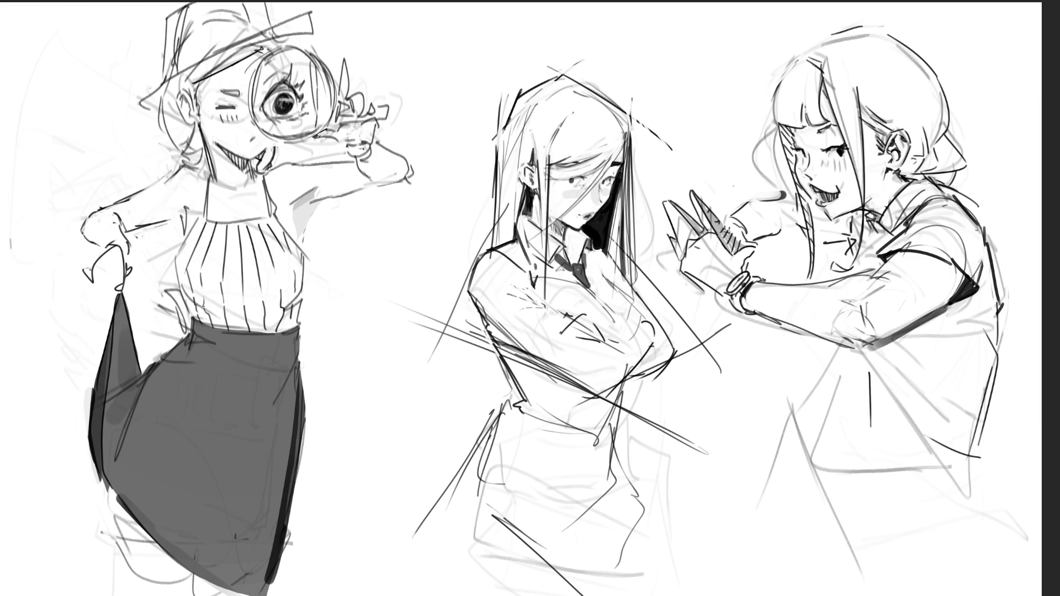
key(ctrl+z)
- Draw an earring mark at the neck plus short strokes at the shoulder and neckline
drag(188, 185, 190, 185)
key(ctrl+z)
drag(183, 186, 194, 191)
drag(185, 211, 184, 221)
drag(213, 191, 259, 183)
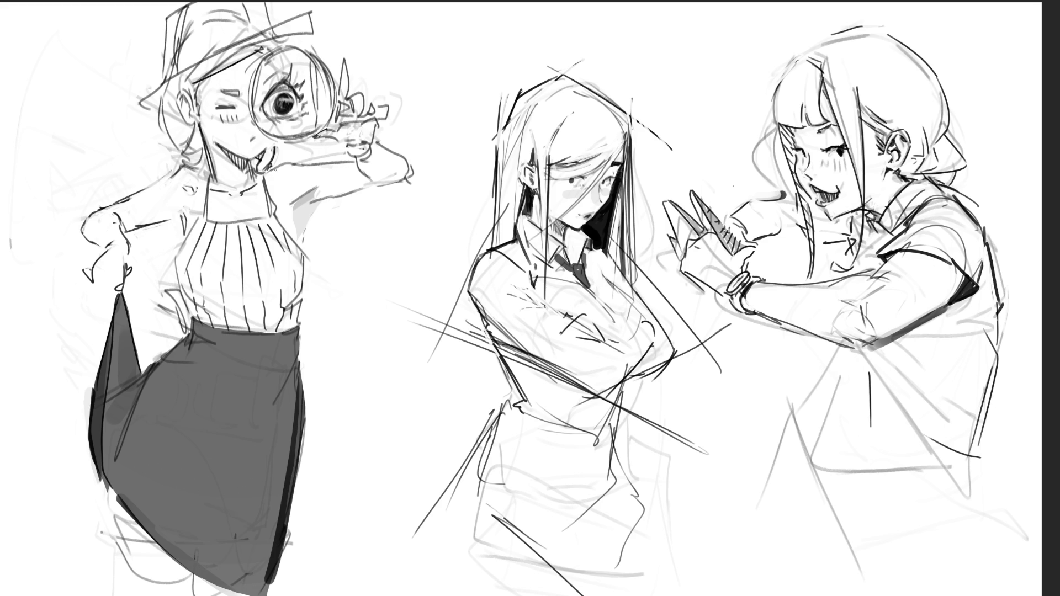